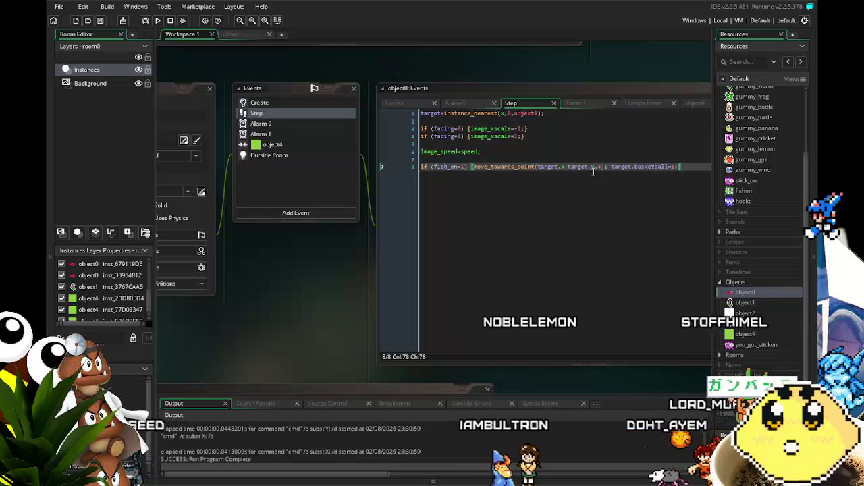
Delete the move_towards_point call on line 8, then undo to restore it.
drag(545, 231, 466, 226)
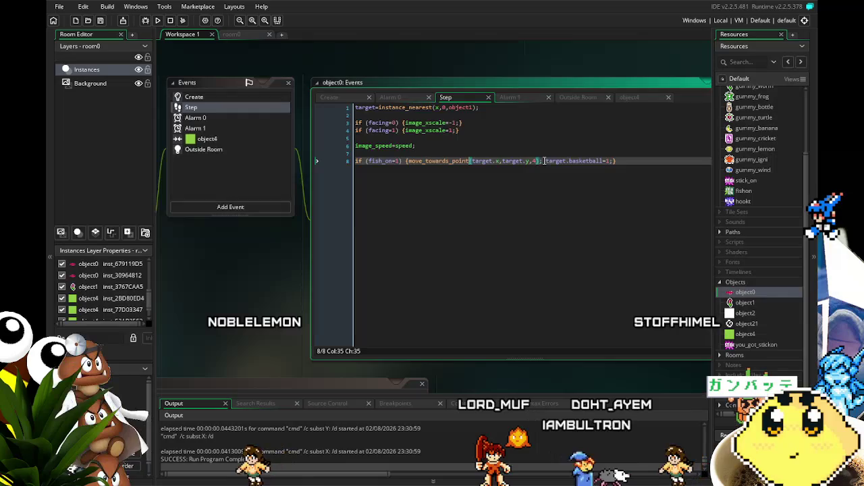
drag(541, 160, 406, 161)
key(ctrl+c)
key(shift+Left)
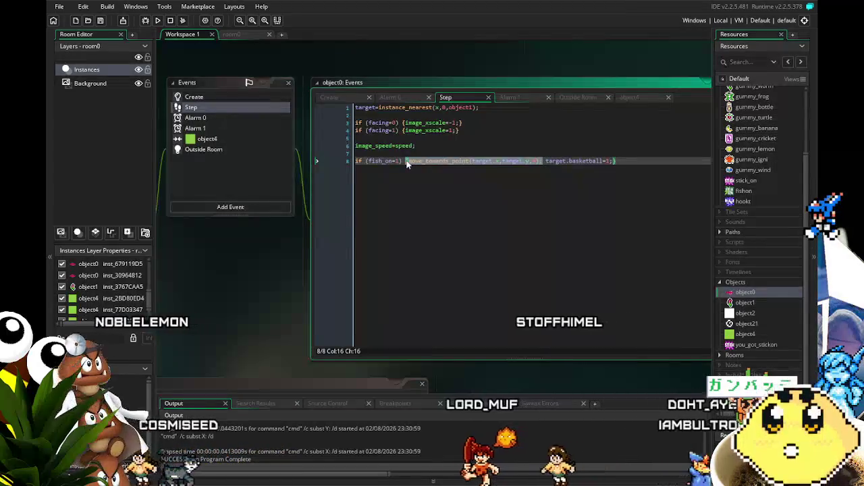
click(407, 162)
text({)
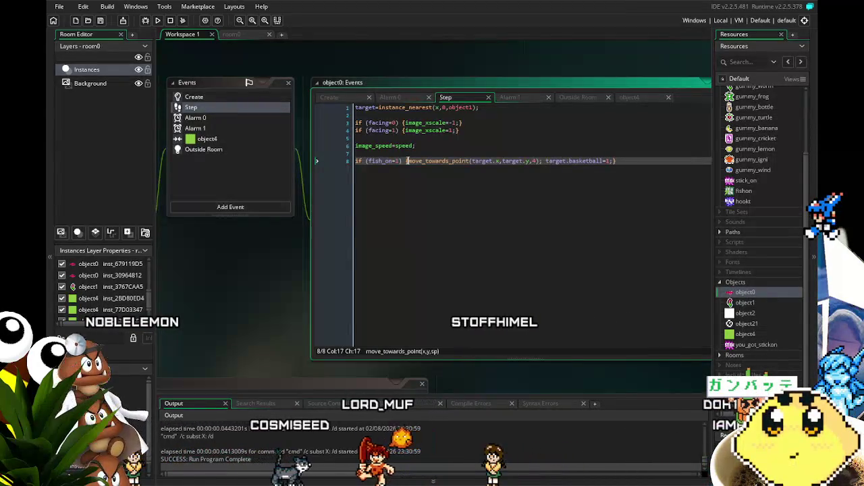
drag(541, 161, 409, 167)
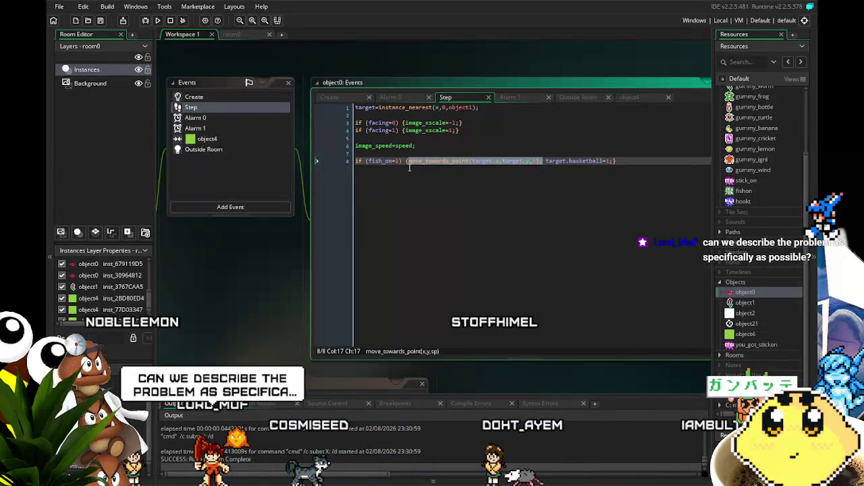
key(BackSpace)
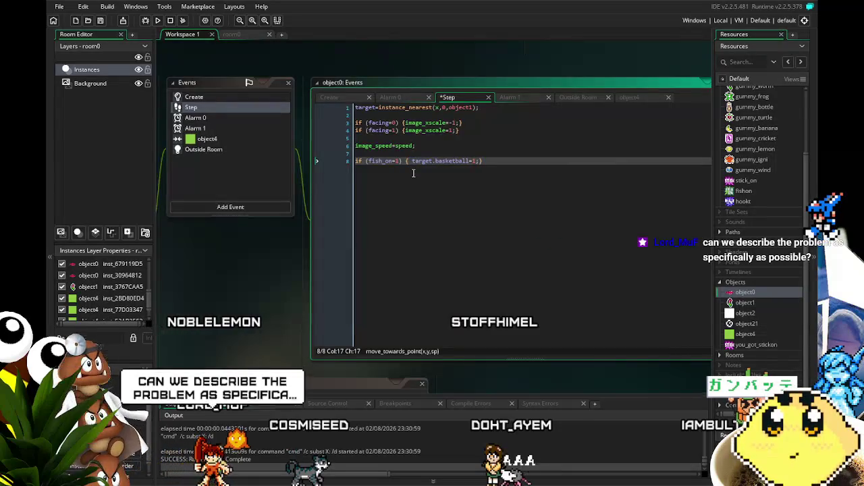
key(Delete)
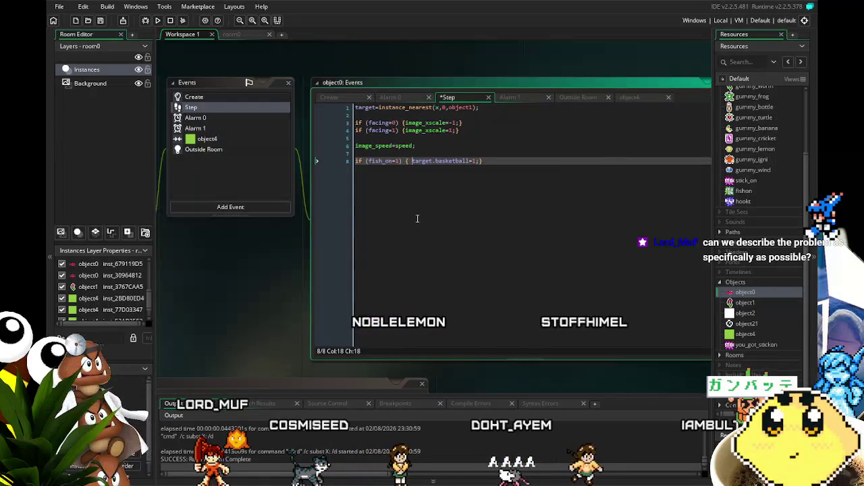
key(ctrl+z)
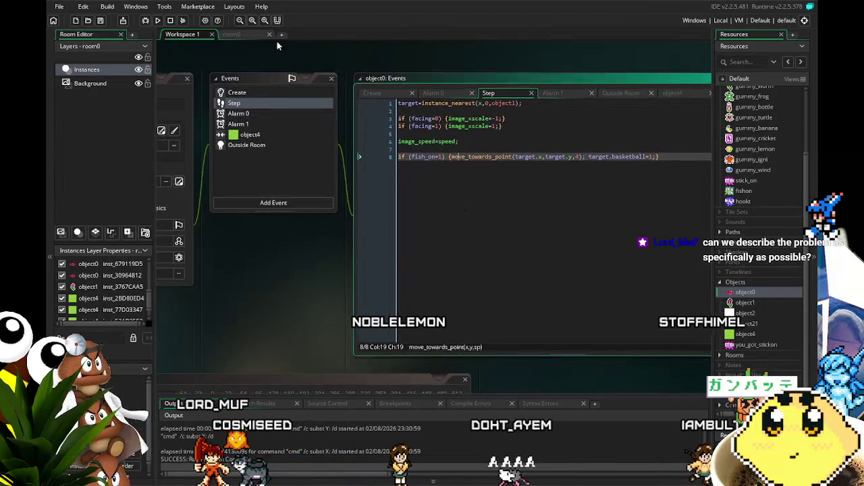
Zoom around the fish in the room0 editor, then return to the Step code in Workspace 1.
click(239, 35)
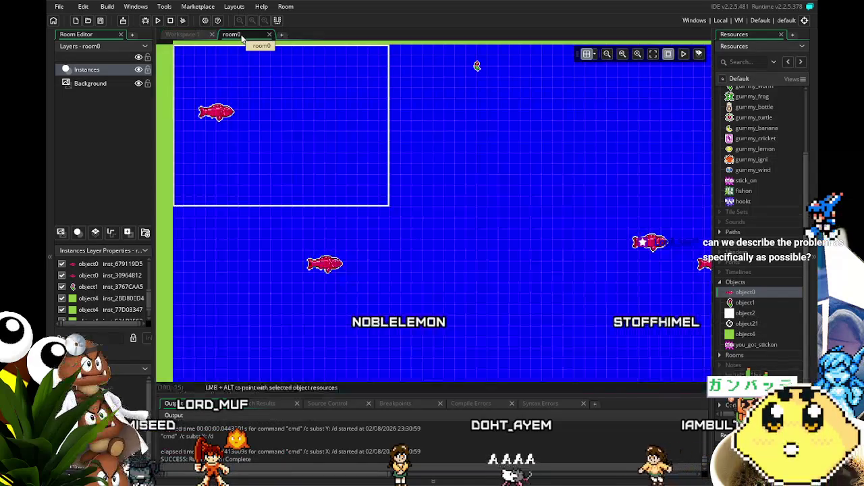
scroll(304, 308, up, 5)
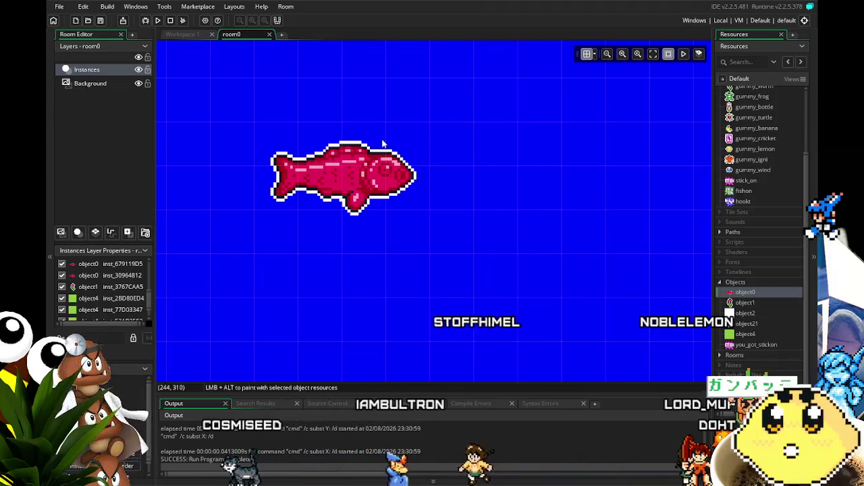
scroll(372, 214, down, 2)
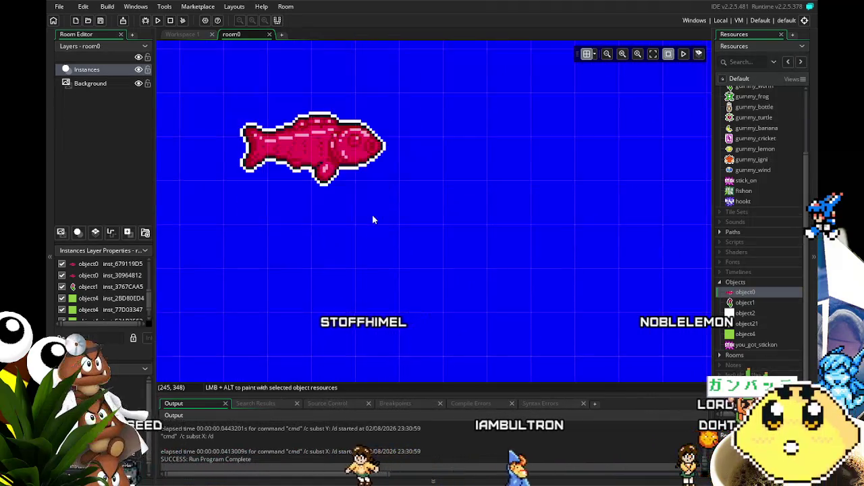
scroll(372, 214, down, 2)
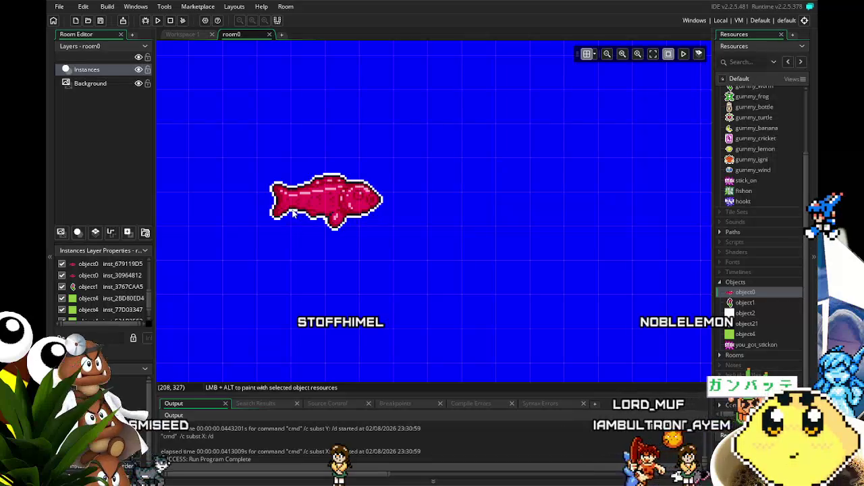
scroll(292, 214, left, 1)
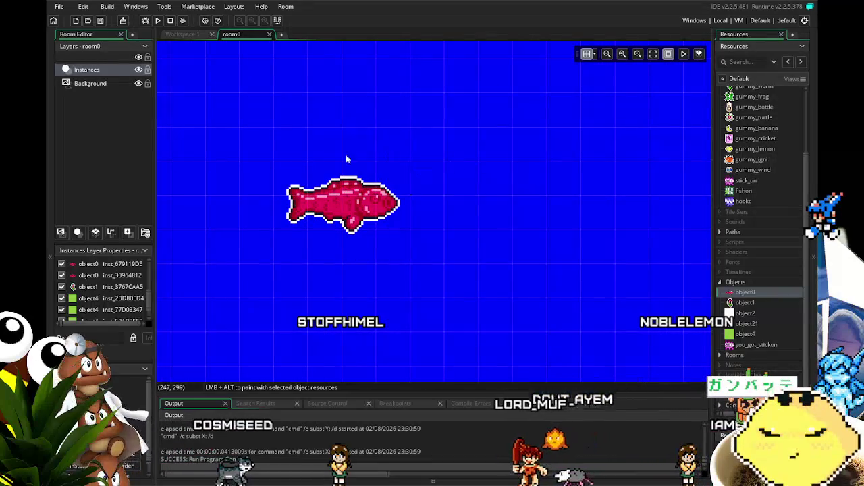
scroll(243, 194, right, 1)
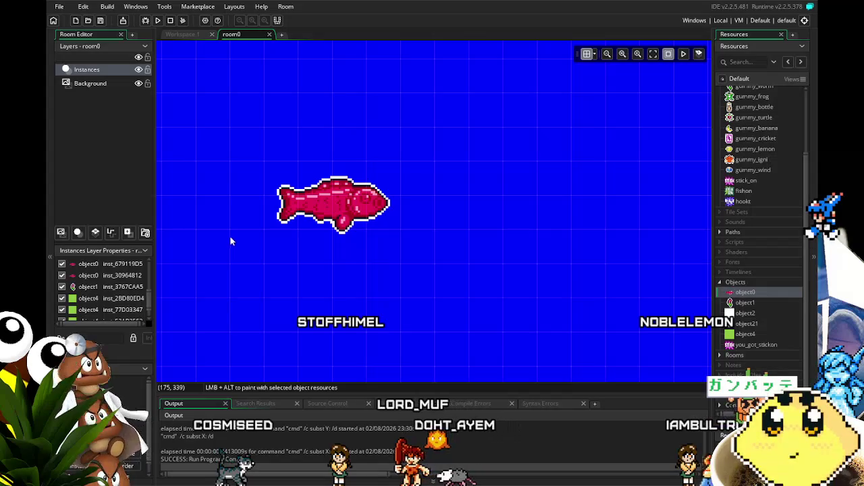
scroll(329, 194, right, 2)
scroll(298, 230, up, 2)
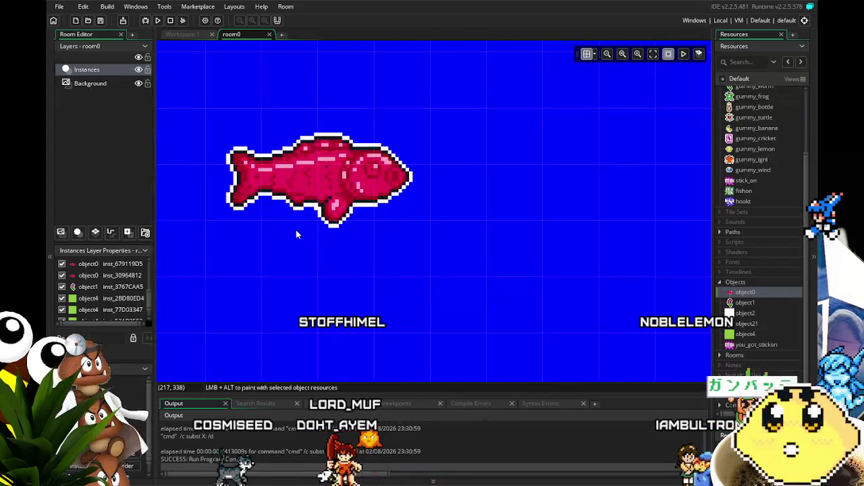
scroll(296, 230, down, 1)
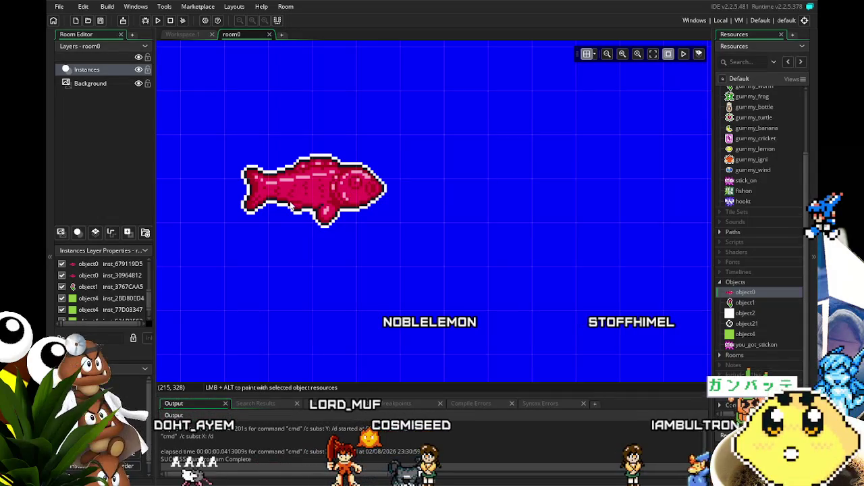
scroll(398, 221, down, 5)
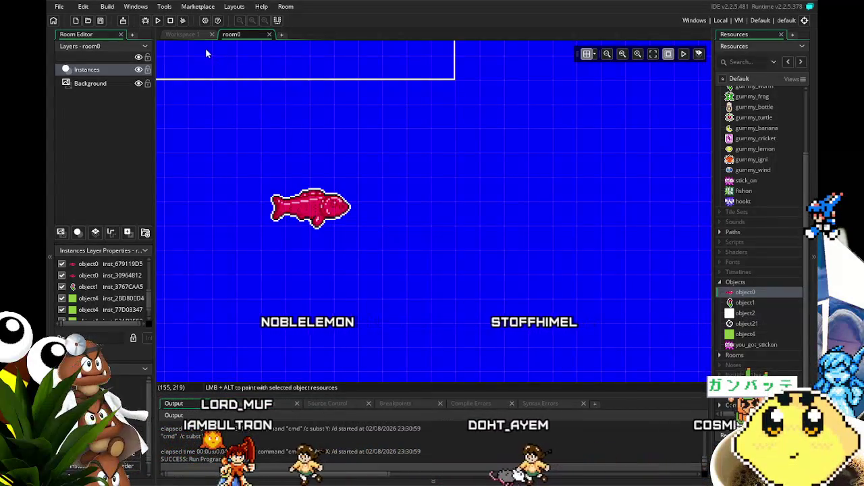
click(190, 37)
scroll(365, 221, up, 5)
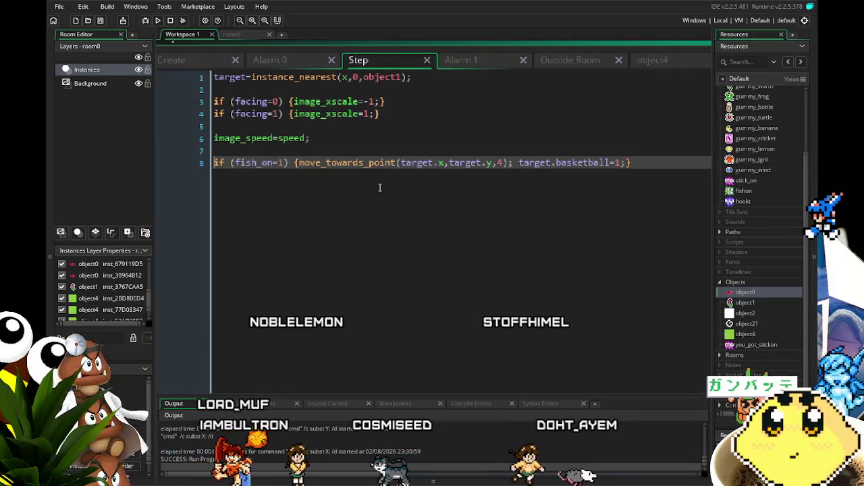
Remove move_towards_point(target.x,target.y,4); from line 8, leaving only target.basketball=1 inside the braces.
scroll(379, 187, down, 3)
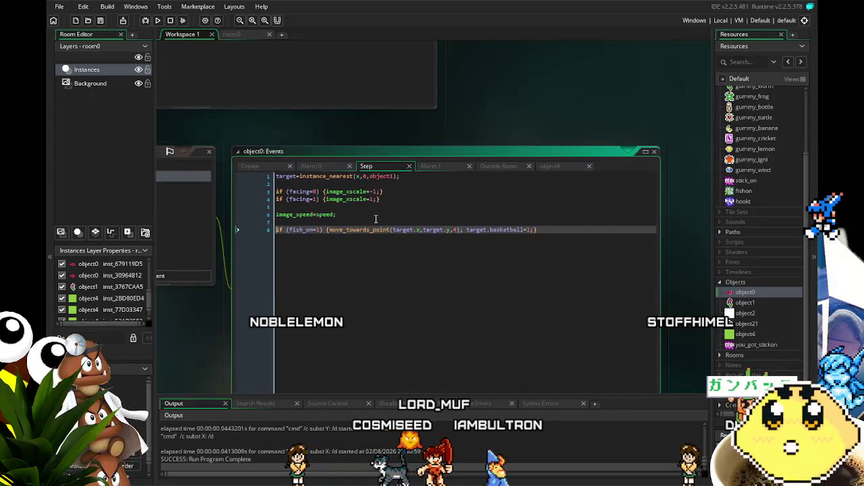
scroll(357, 260, up, 3)
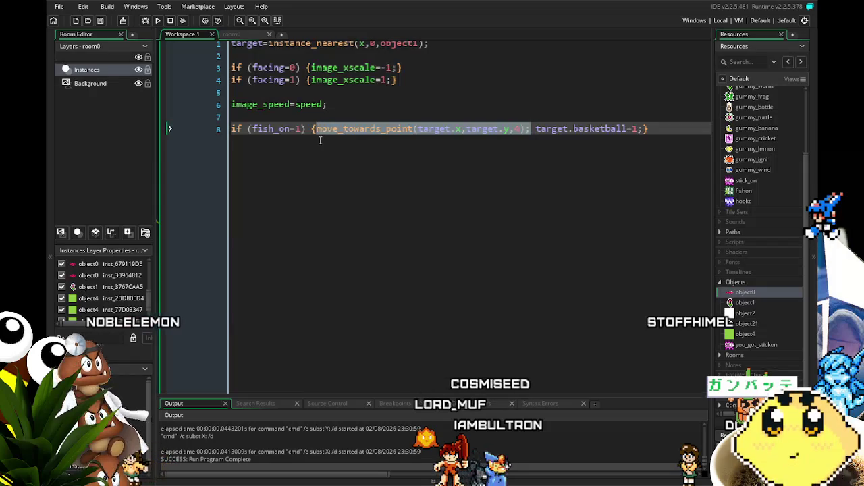
key(Delete)
key(BackSpace)
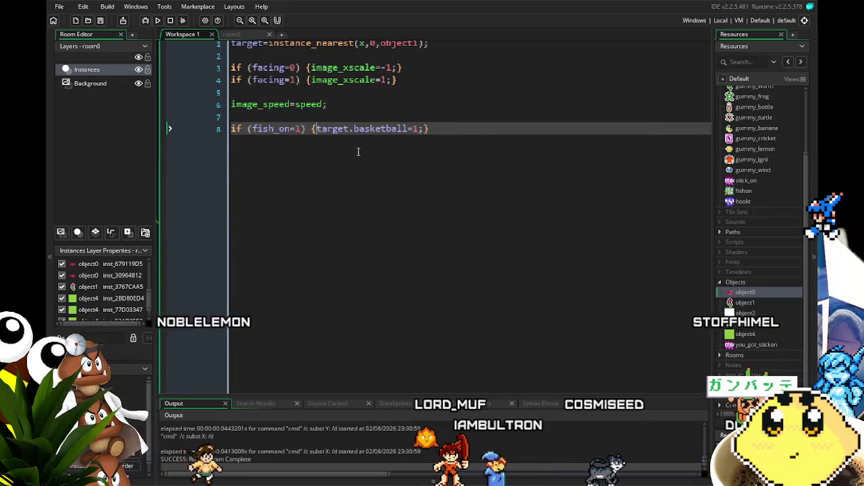
scroll(358, 152, down, 3)
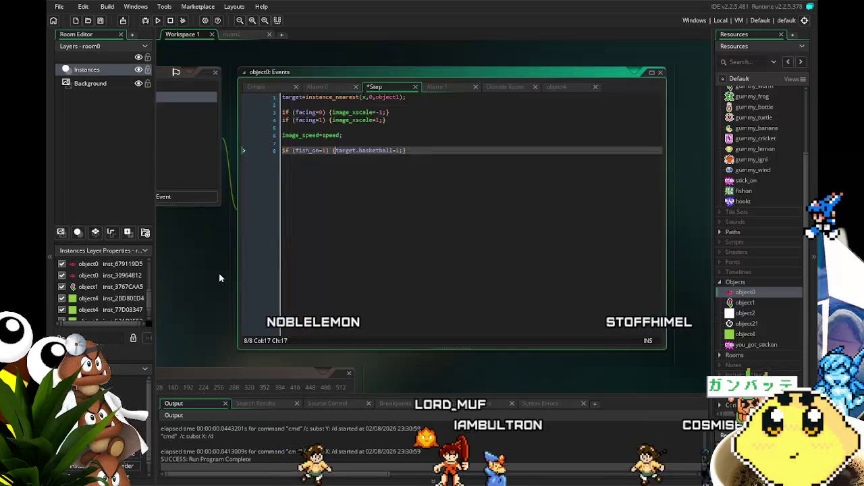
drag(219, 273, 246, 269)
Test-run the game, steer the hook left and right, then close the game window.
click(156, 21)
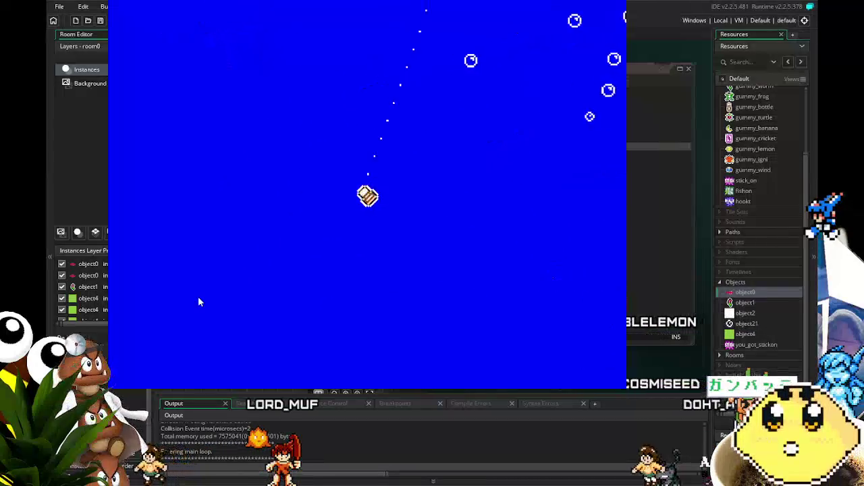
key(Left)
key(Right)
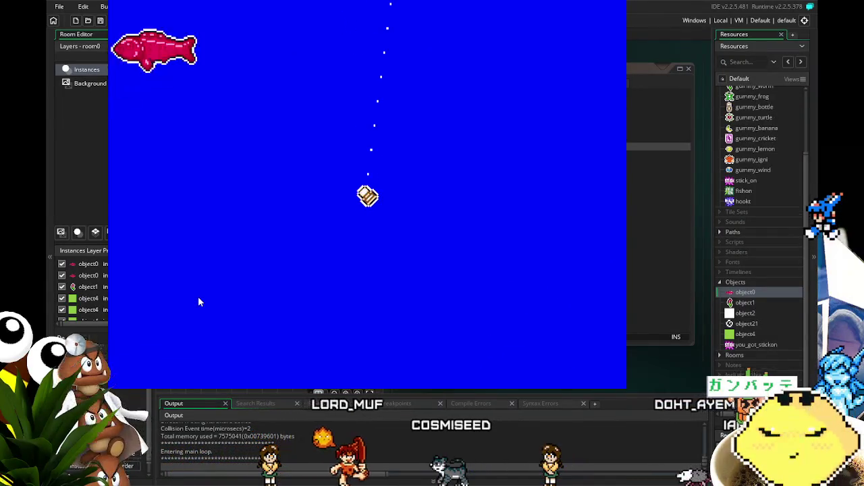
key(Left)
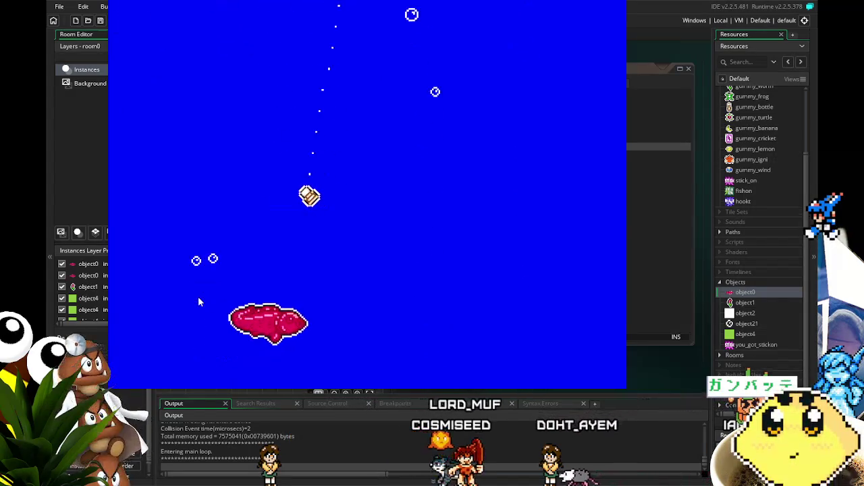
key(Right)
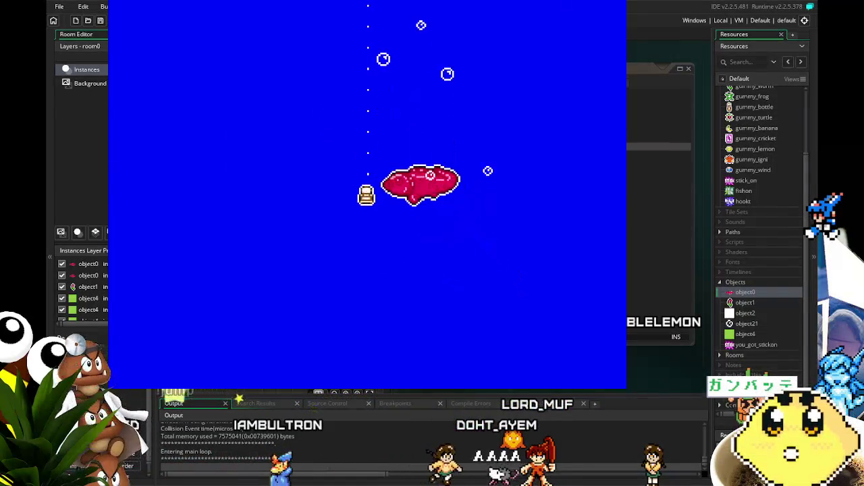
key(Escape)
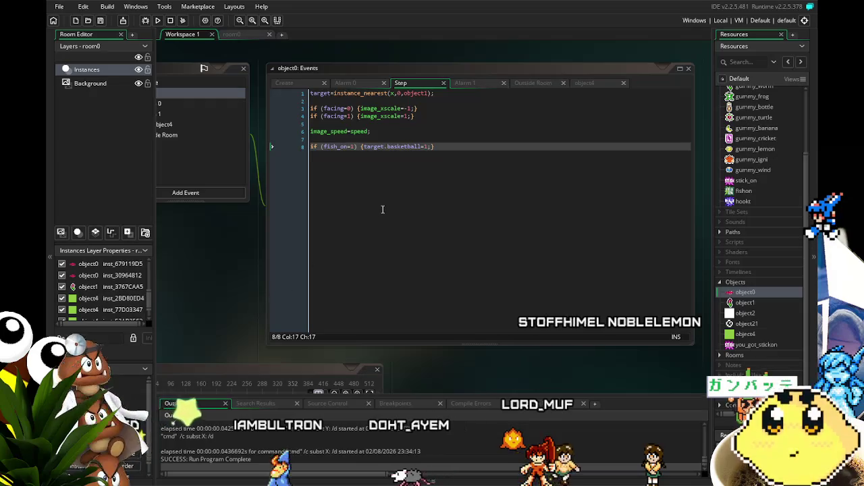
Paste move_towards_point(target.x,target.y,4); back before target.basketball=1 on line 8.
click(382, 209)
key(ctrl+v)
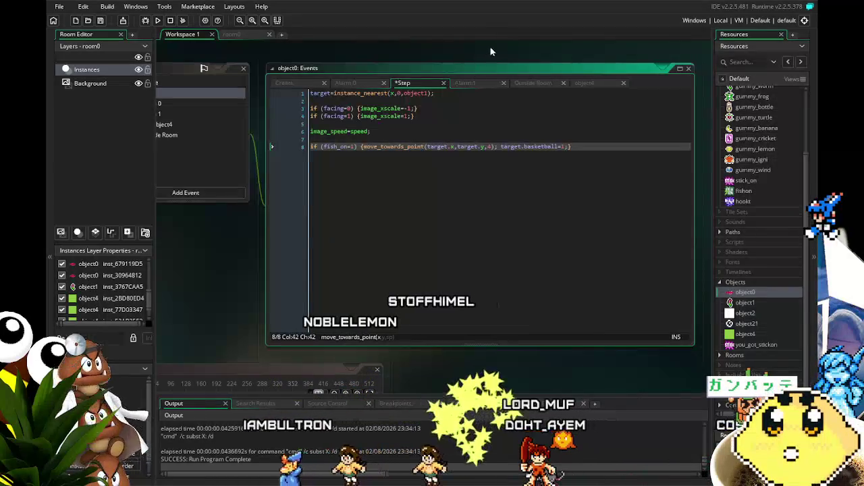
Replace line 8's move_towards_point call with x=target.x and y=target.y assignments.
double_click(494, 146)
mouse_move(483, 147)
mouse_down()
mouse_move(384, 154)
mouse_move(363, 148)
mouse_up()
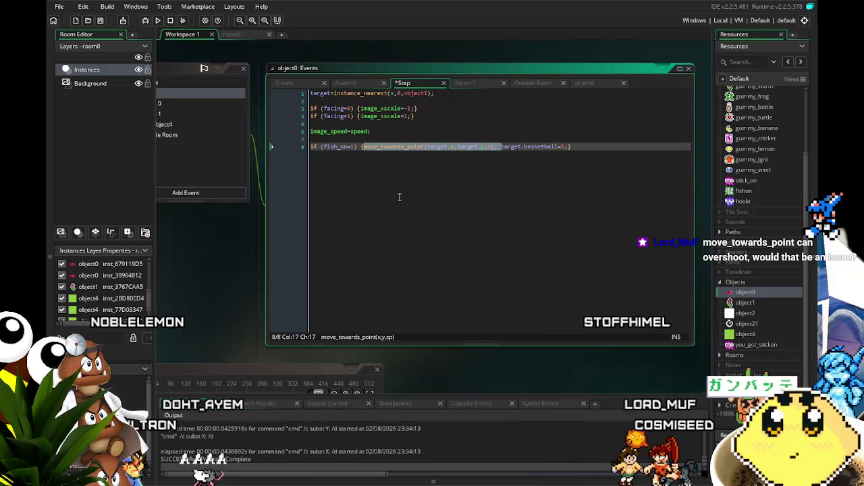
key(Delete)
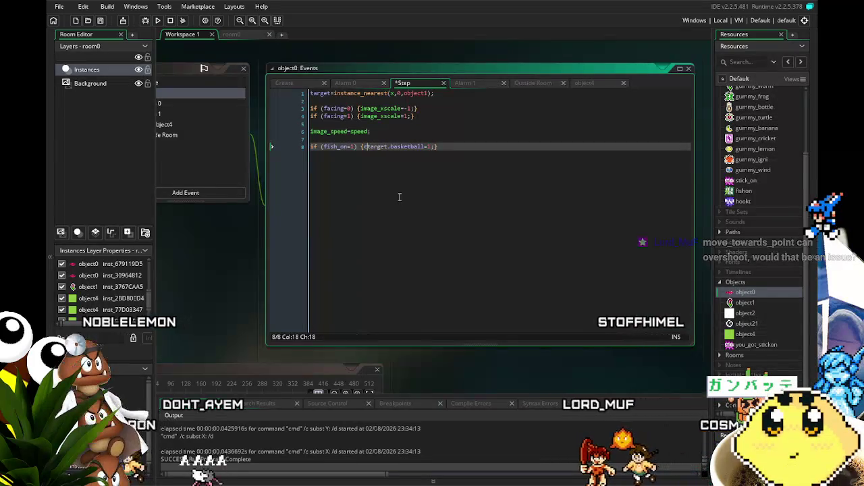
text(c)
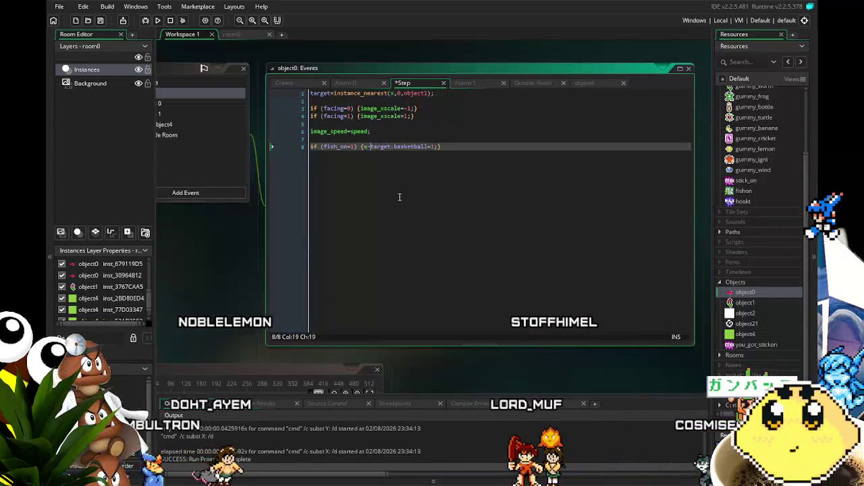
text(ta)
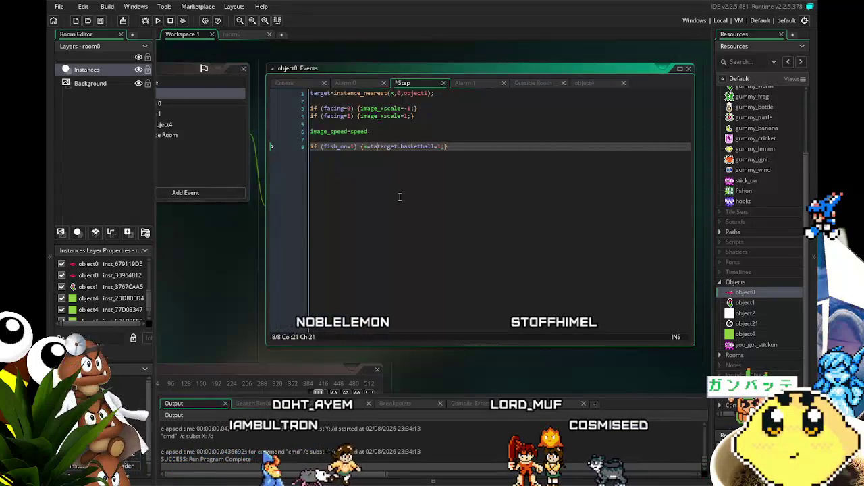
text(rget.x, )
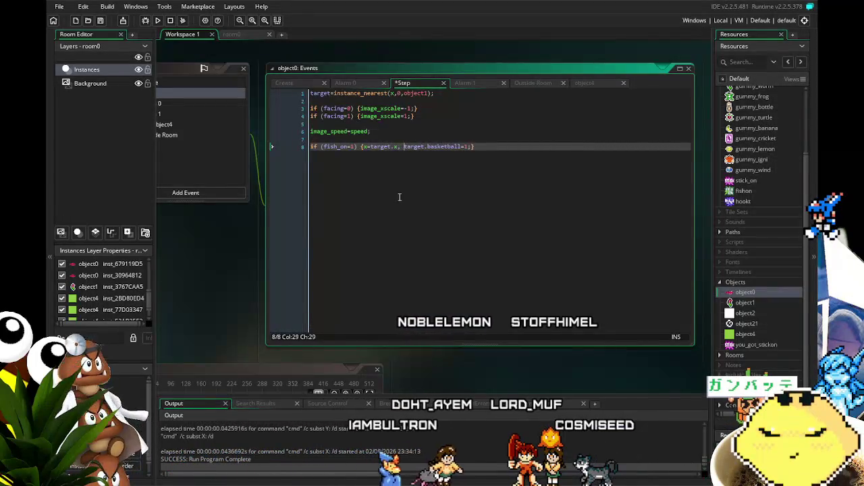
text(y=target.y,)
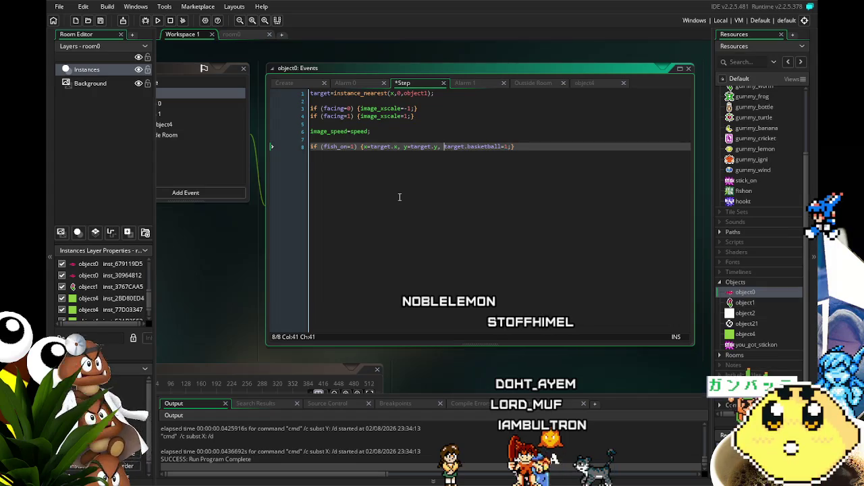
Swap the commas for semicolons so line 8 reads x=target.x; y=target.y;, and save.
drag(399, 197, 420, 194)
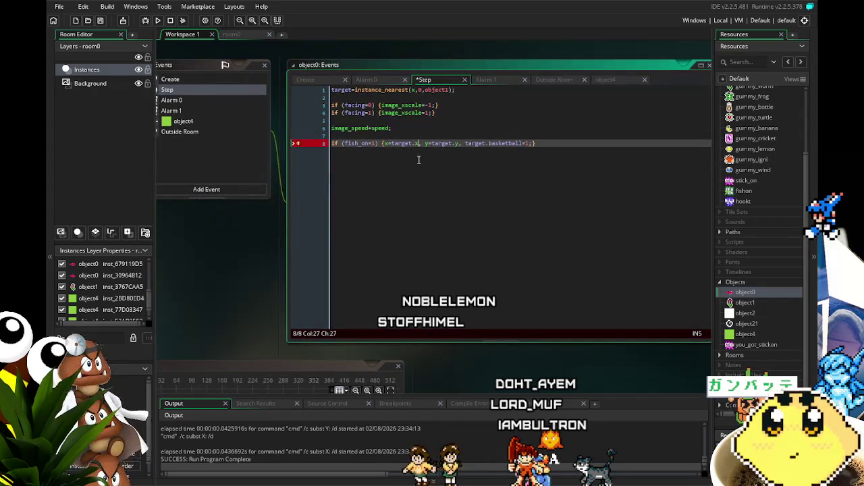
key(BackSpace)
text(;)
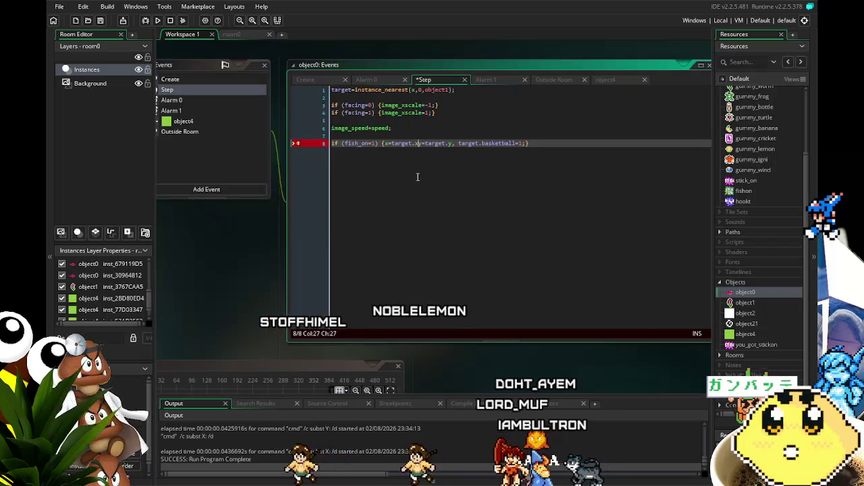
key(Right)
key(Right)
key(Right)
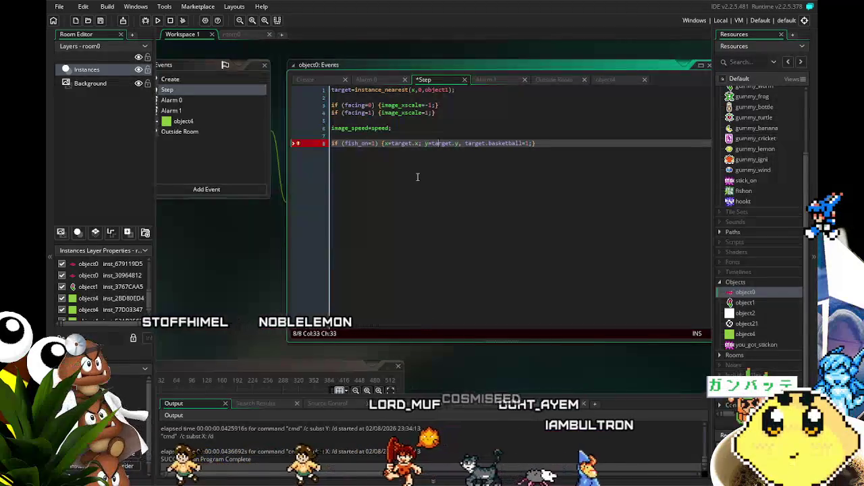
key(Delete)
text(;)
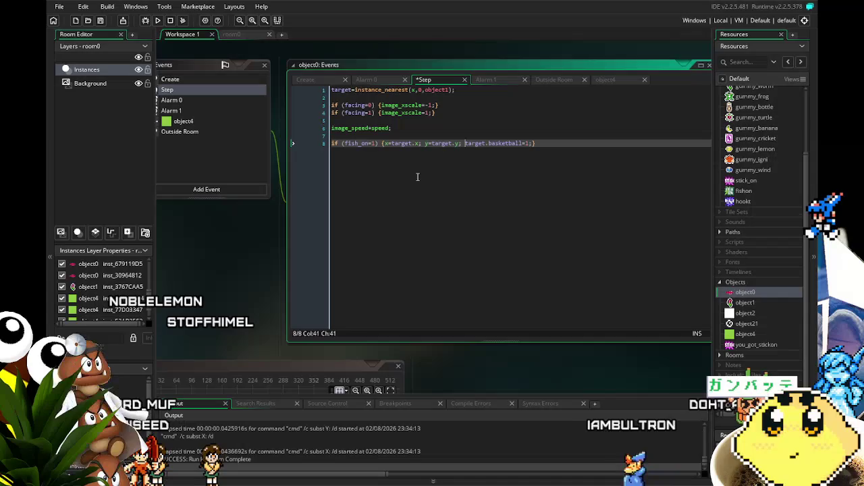
key(ctrl+s)
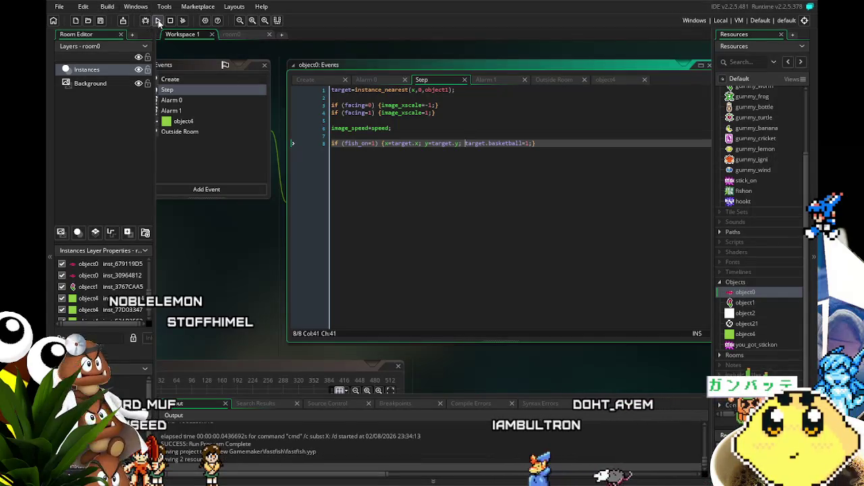
click(157, 21)
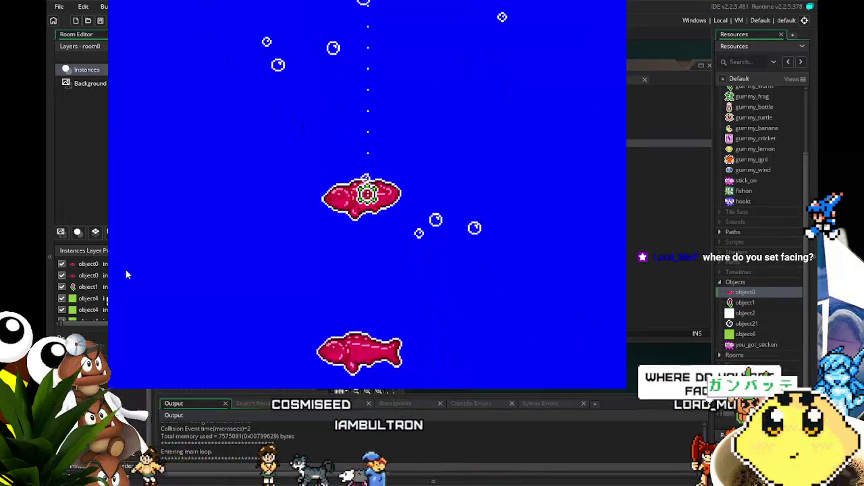
key(Escape)
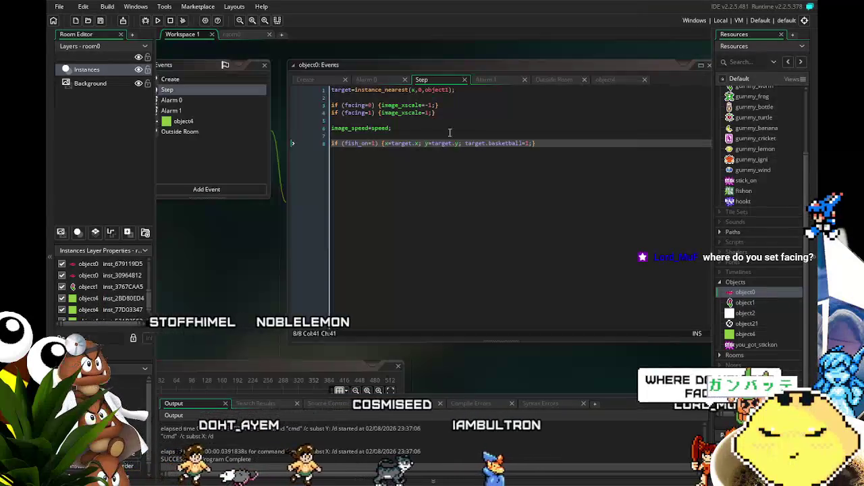
Review object0's Create, Alarm 1 and Alarm 0 code, ending on the alarm[0] timer line.
scroll(329, 304, up, 1)
scroll(329, 304, left, 3)
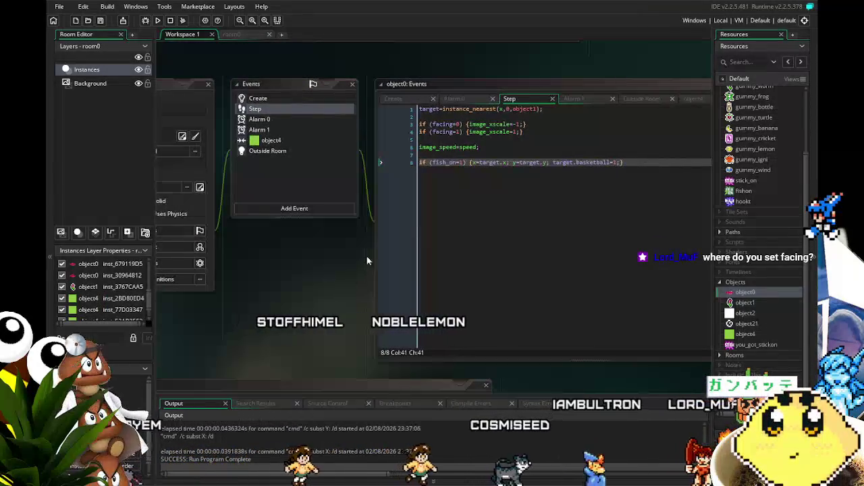
drag(524, 132, 505, 124)
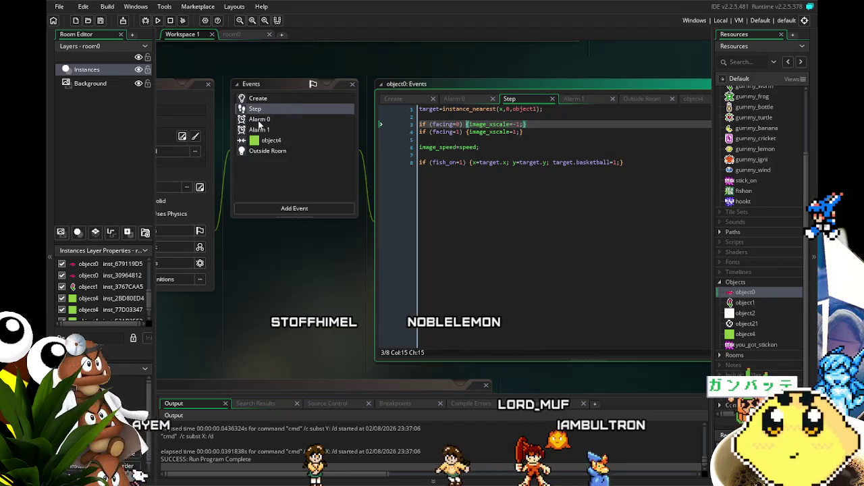
click(275, 101)
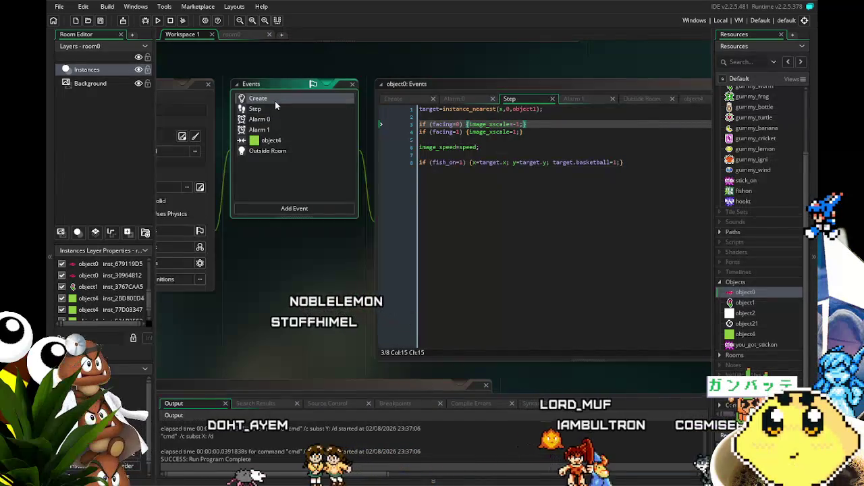
click(291, 127)
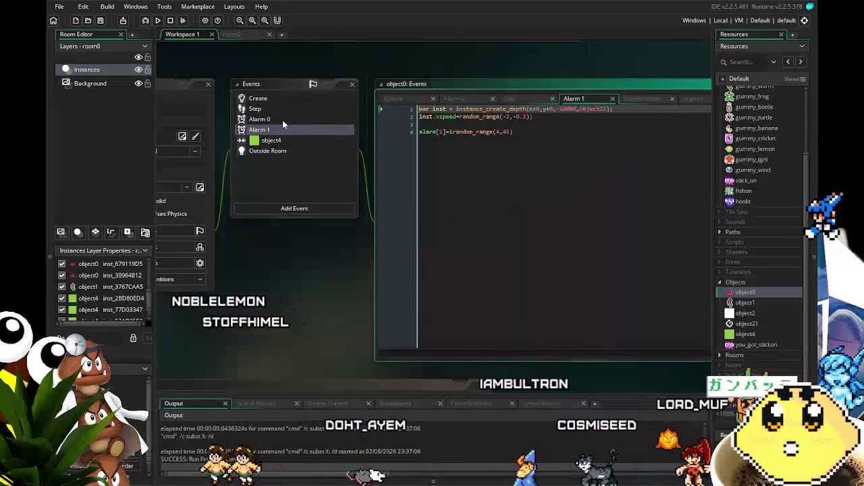
click(283, 119)
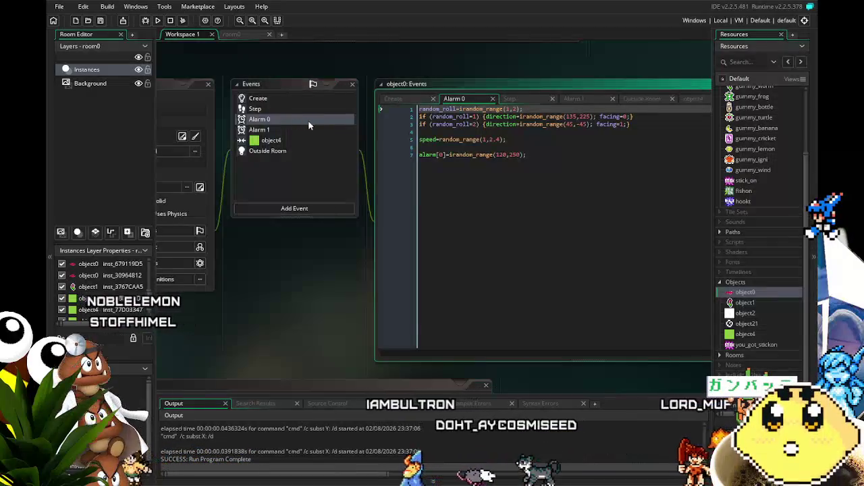
click(517, 242)
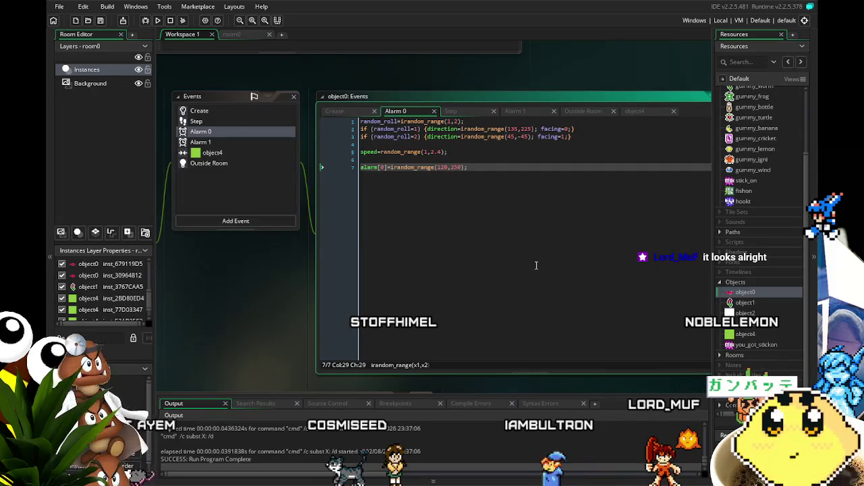
Switch between the Alarm 1 and Alarm 0 code a few times, ending on Step.
drag(263, 337, 325, 330)
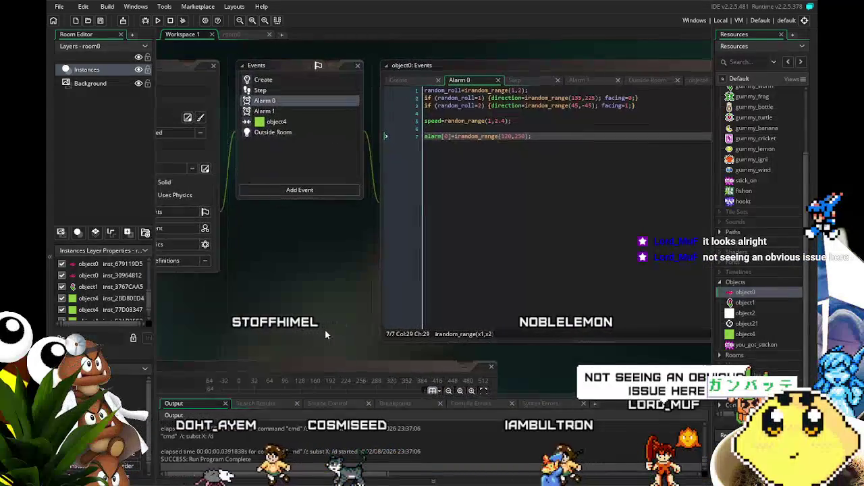
click(292, 111)
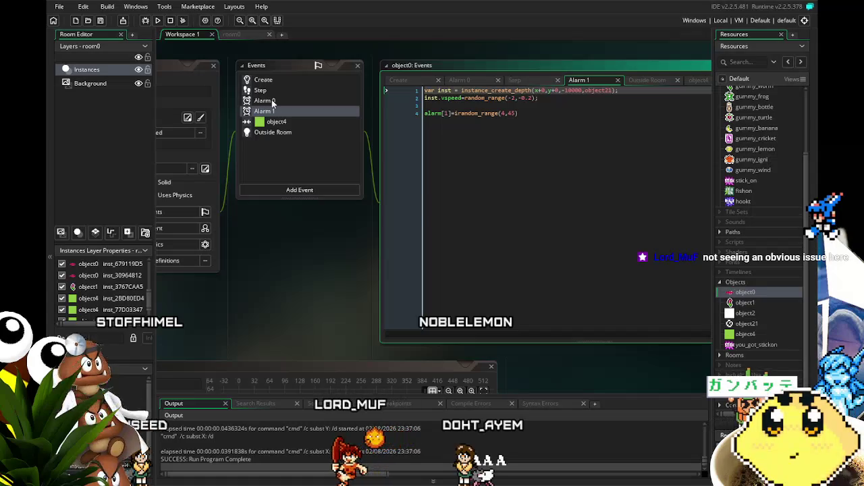
click(272, 101)
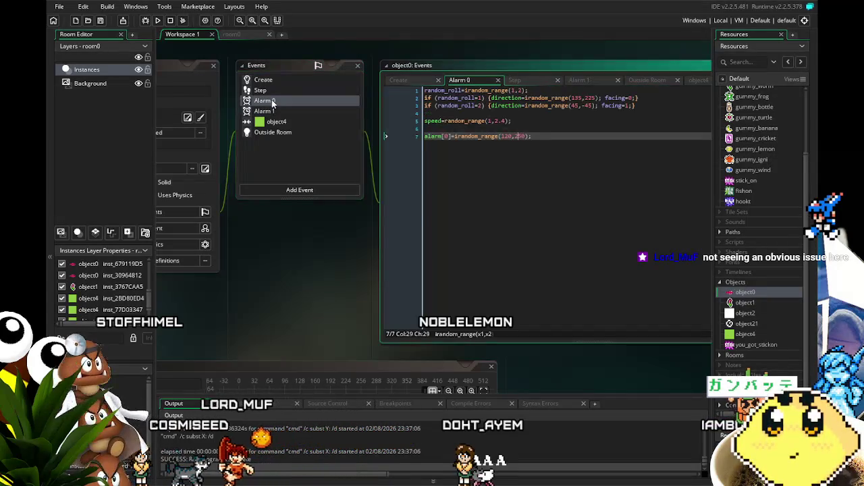
click(275, 114)
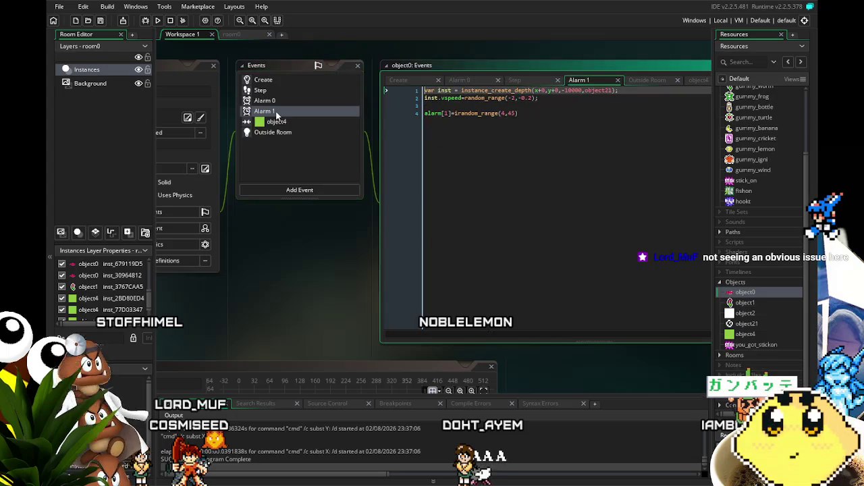
drag(285, 291, 272, 294)
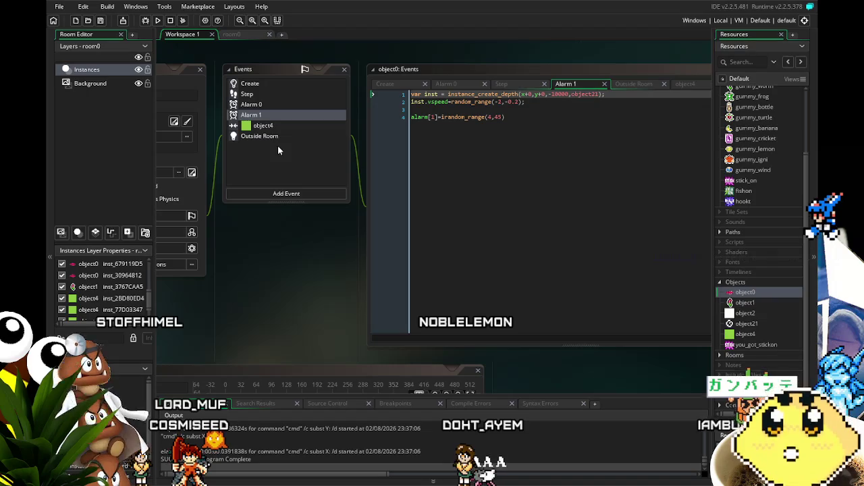
click(251, 105)
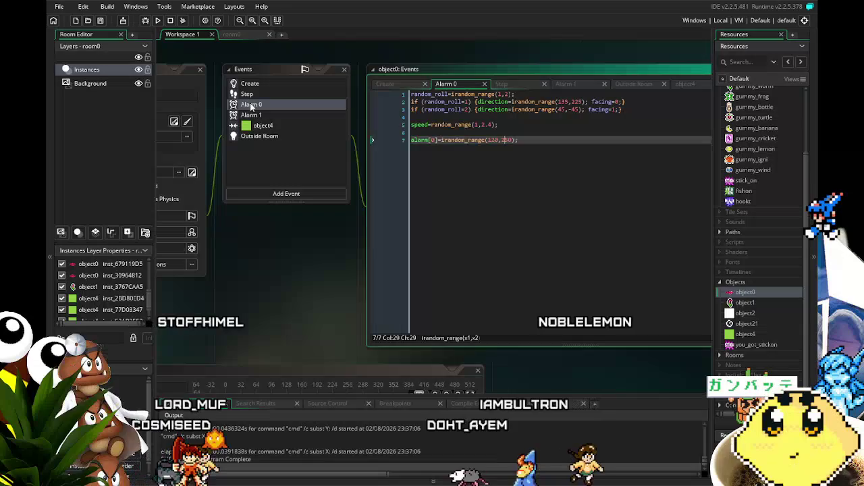
click(253, 95)
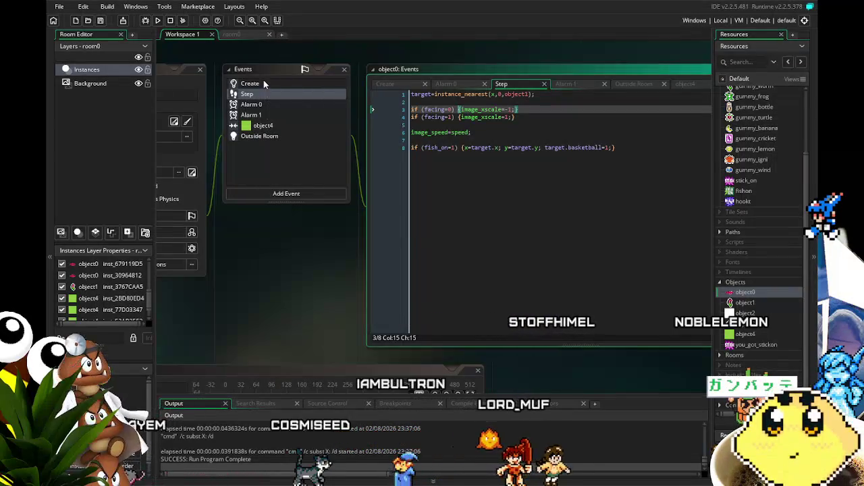
Check the Create and Step code, then save the fastfish project with Ctrl+S and the Save icon.
click(263, 83)
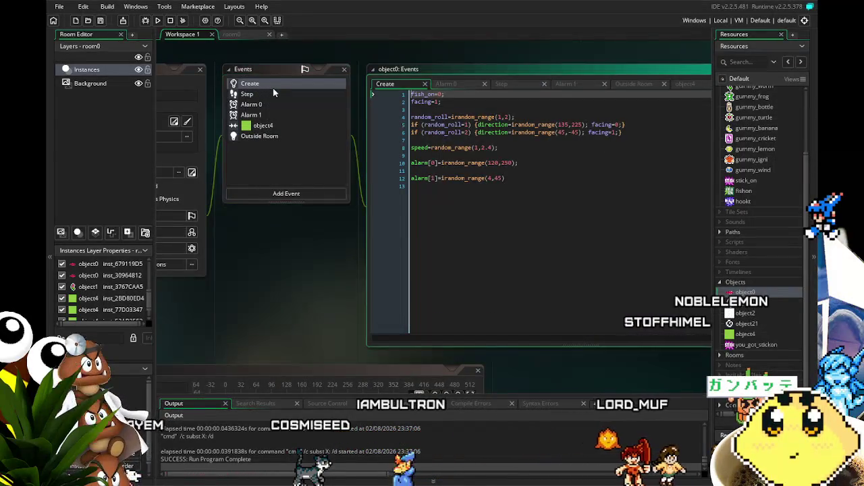
click(274, 94)
click(573, 195)
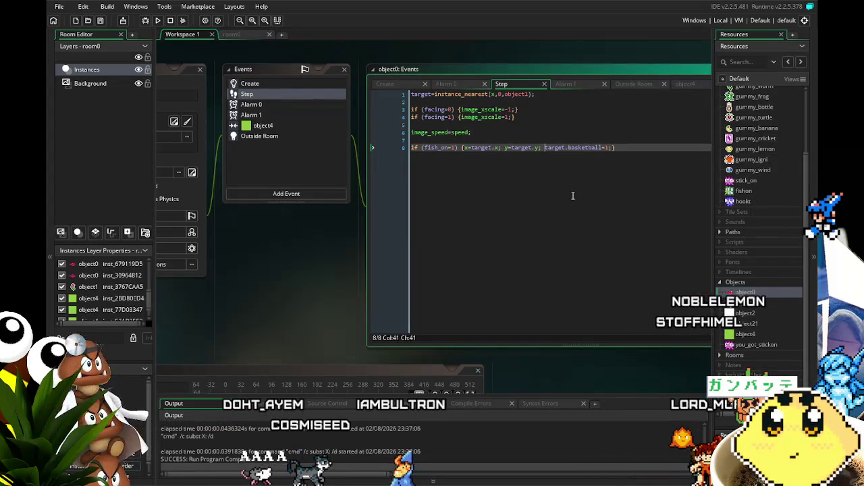
click(468, 213)
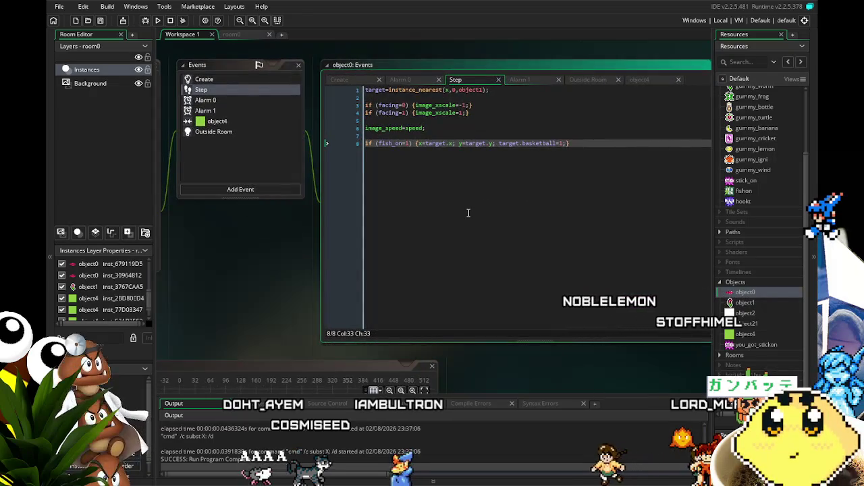
key(ctrl+s)
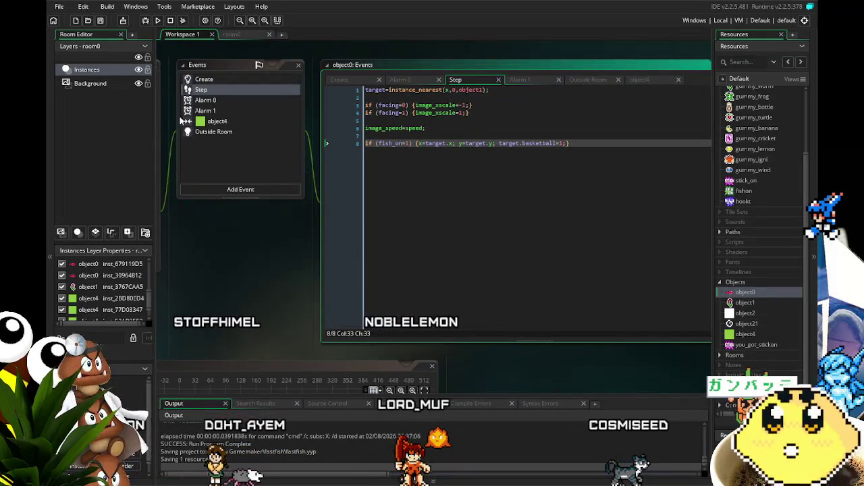
click(100, 21)
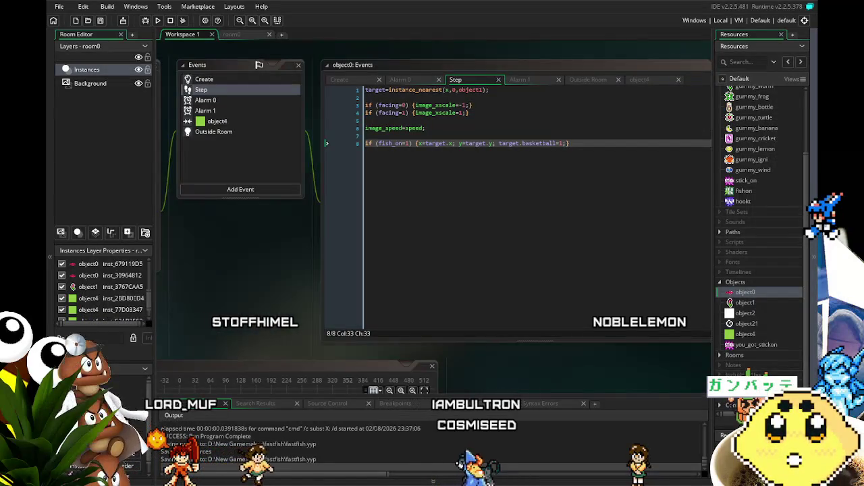
drag(241, 300, 253, 302)
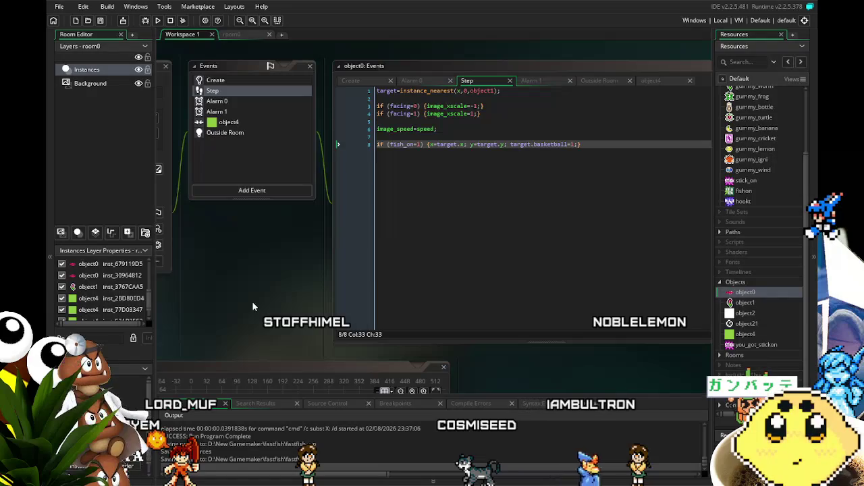
click(505, 201)
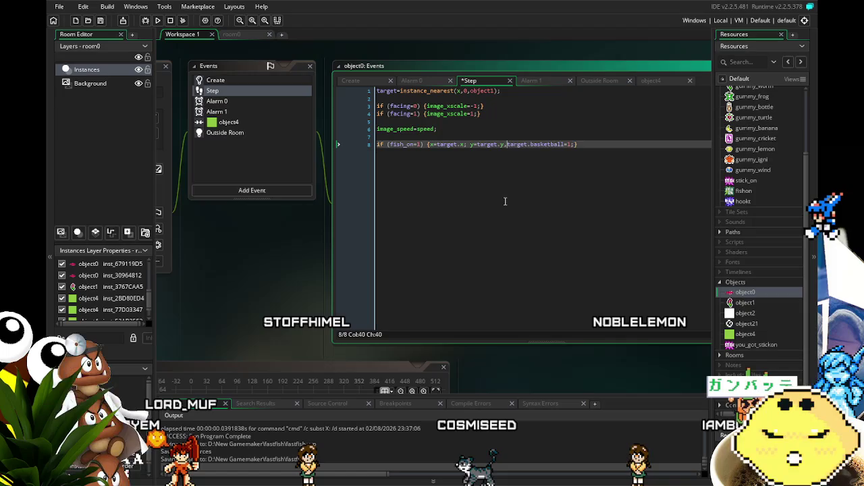
key(Delete)
key(Delete)
key(Delete)
key(BackSpace)
key(BackSpace)
key(BackSpace)
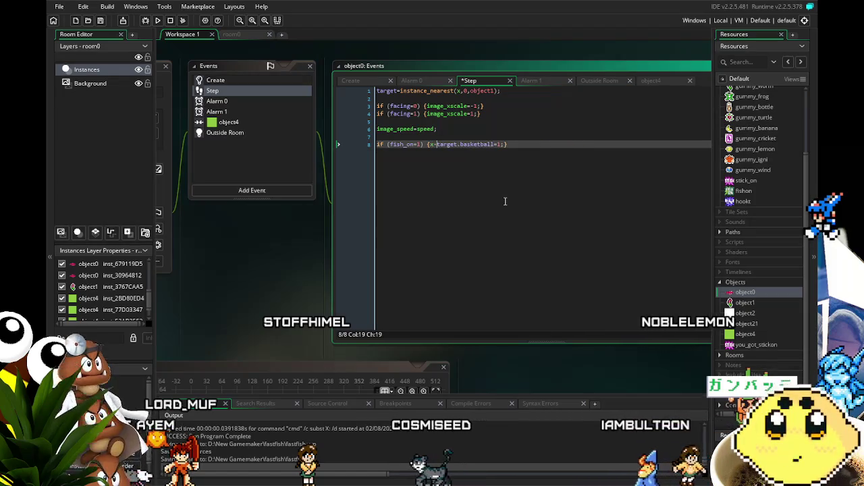
key(ctrl+z)
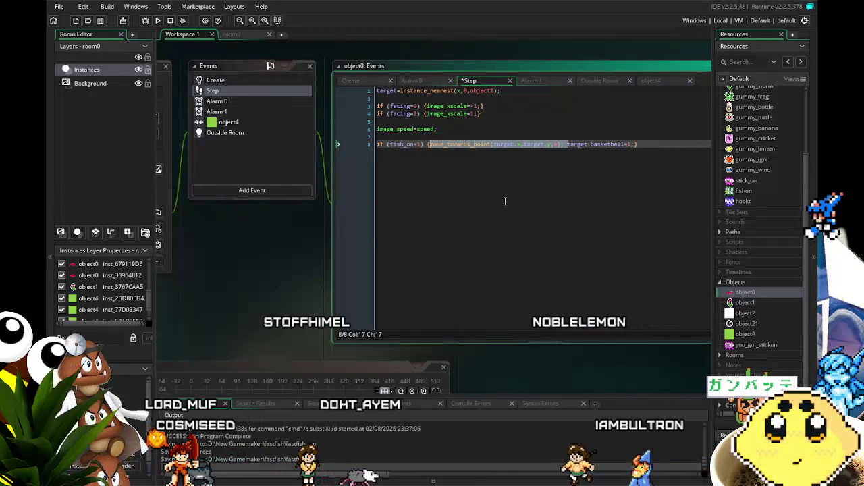
click(505, 202)
mouse_move(457, 273)
mouse_down()
mouse_move(498, 284)
mouse_move(425, 287)
mouse_up()
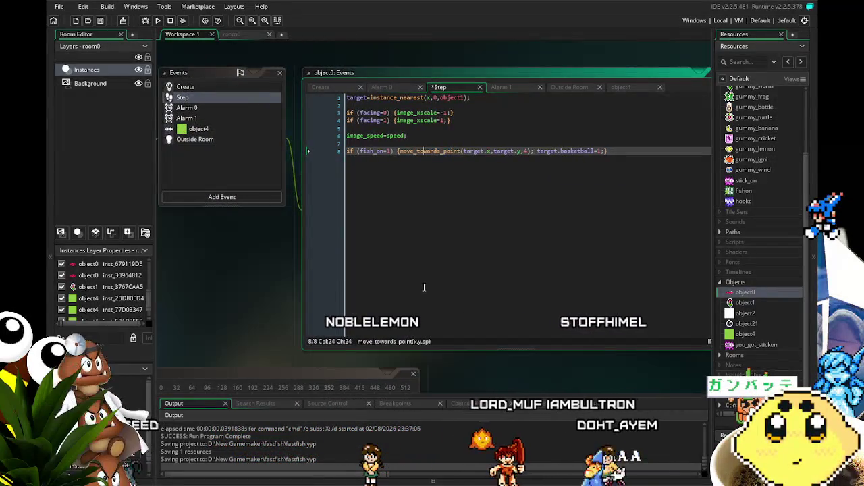
key(ctrl+z)
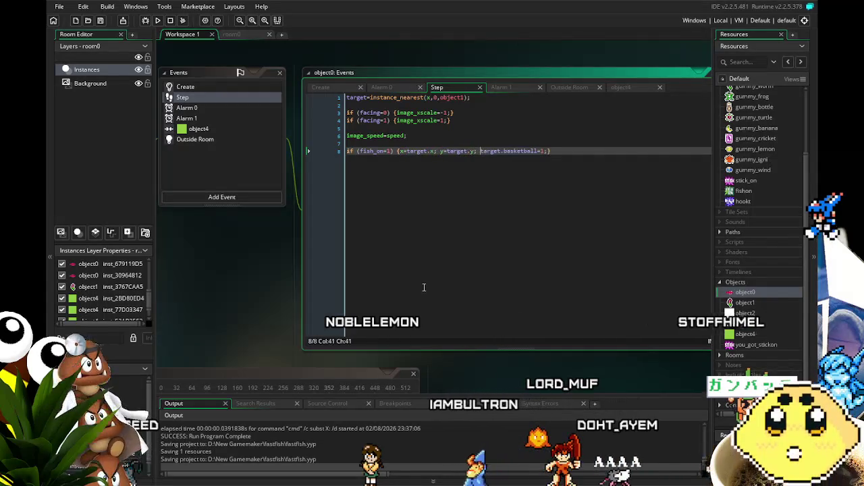
drag(195, 284, 345, 229)
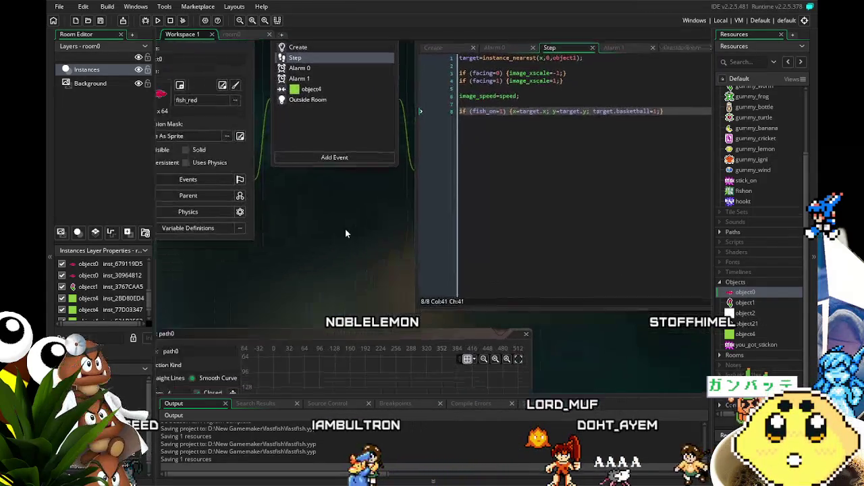